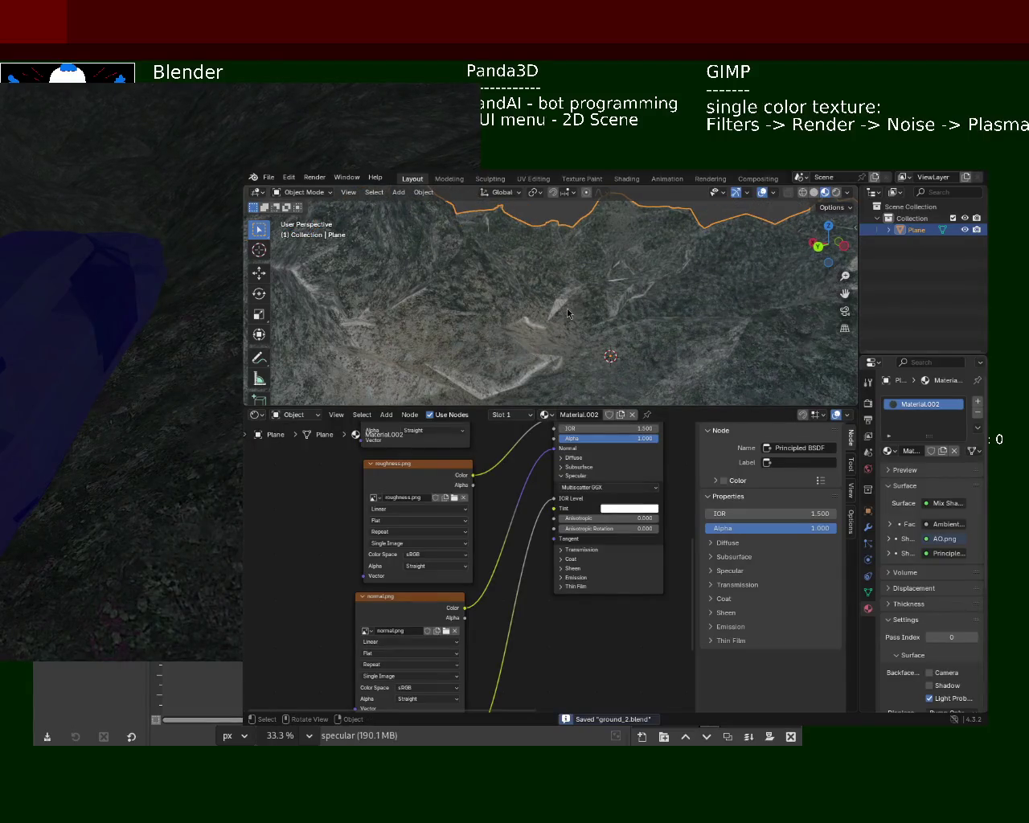
Export the mountain terrain from Blender as a glTF 2.0 (.glb/.gltf) file
mouse_move(533, 618)
mouse_down()
mouse_move(549, 524)
mouse_move(533, 626)
mouse_up()
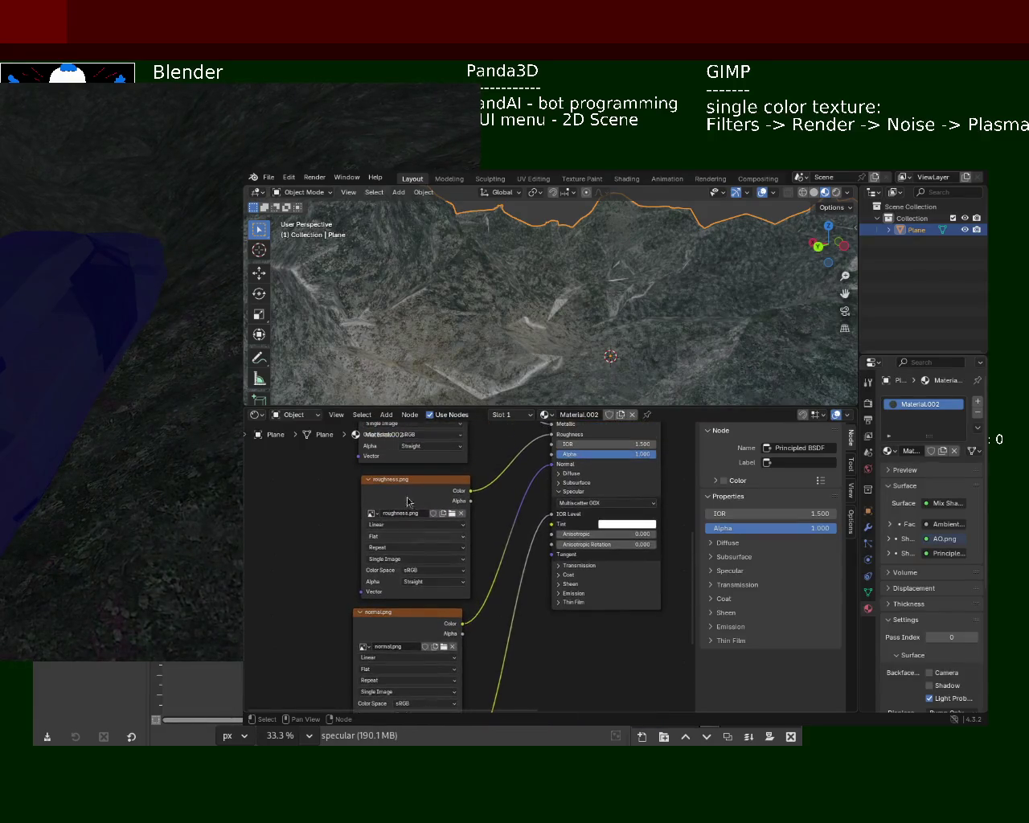
click(270, 177)
mouse_move(318, 358)
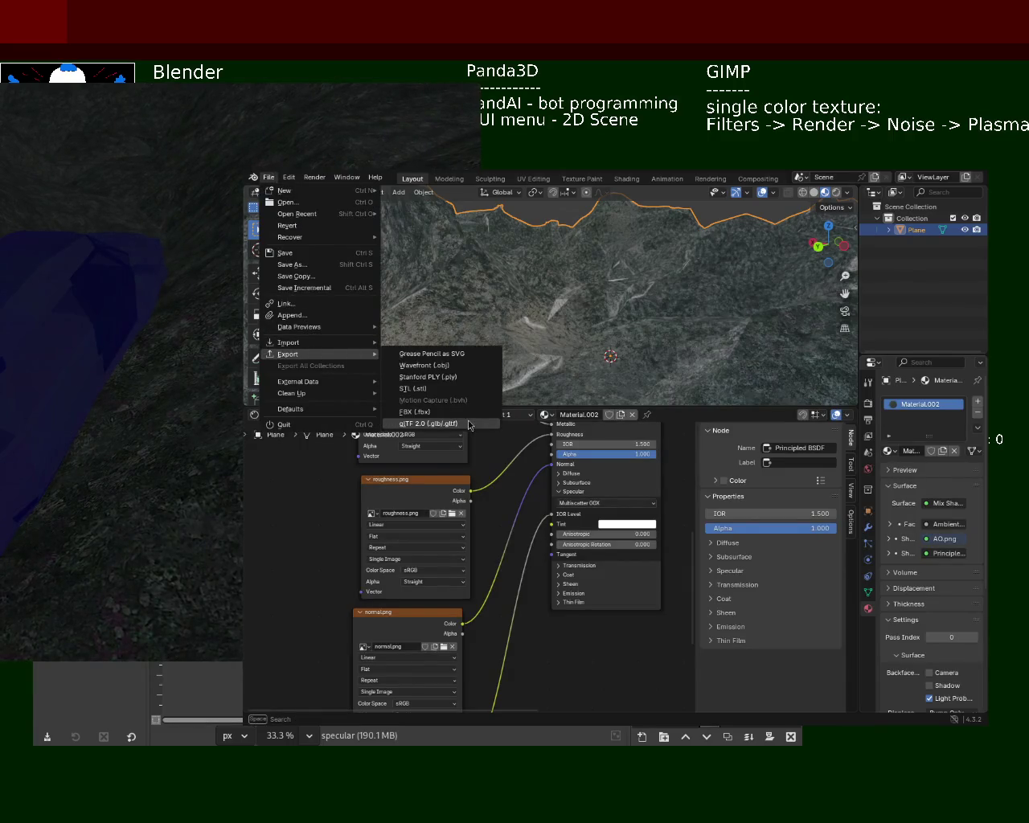
click(470, 424)
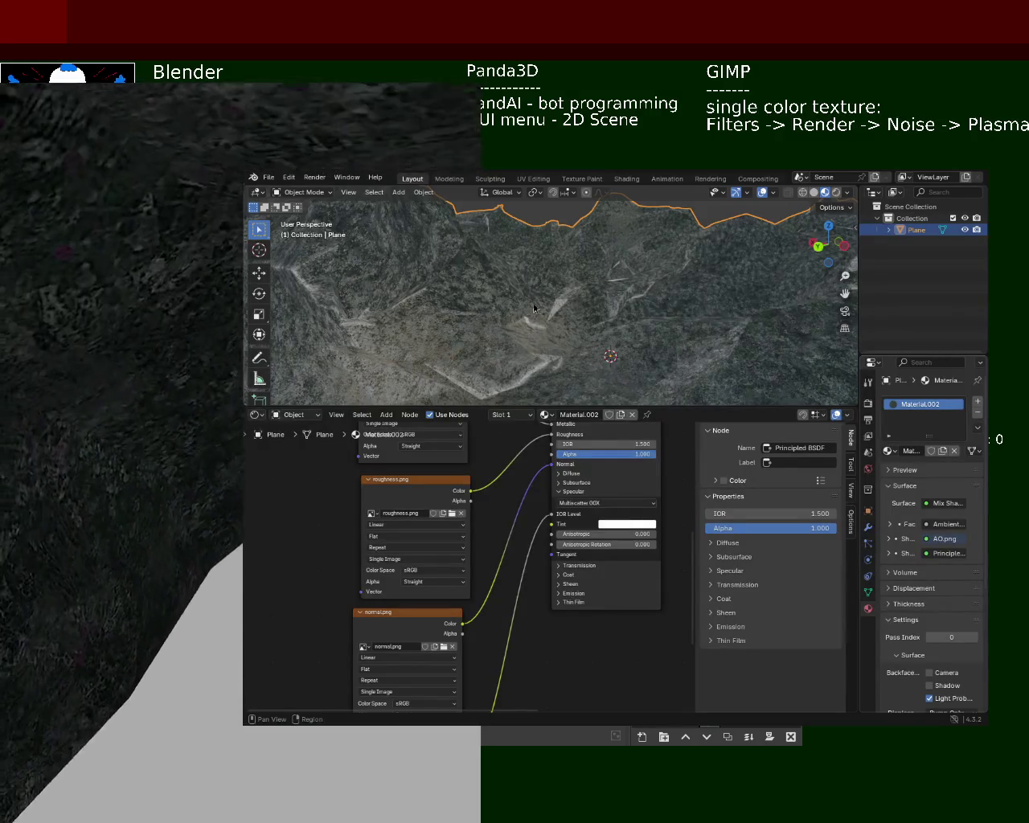
mouse_move(573, 336)
mouse_down()
mouse_move(732, 103)
mouse_move(85, 211)
mouse_up()
Bring the Panda3D terrain scene forward, watch the car drive, then quit it
mouse_move(12, 300)
mouse_down()
mouse_move(970, 711)
mouse_move(1028, 599)
mouse_move(1028, 449)
mouse_move(997, 460)
mouse_up()
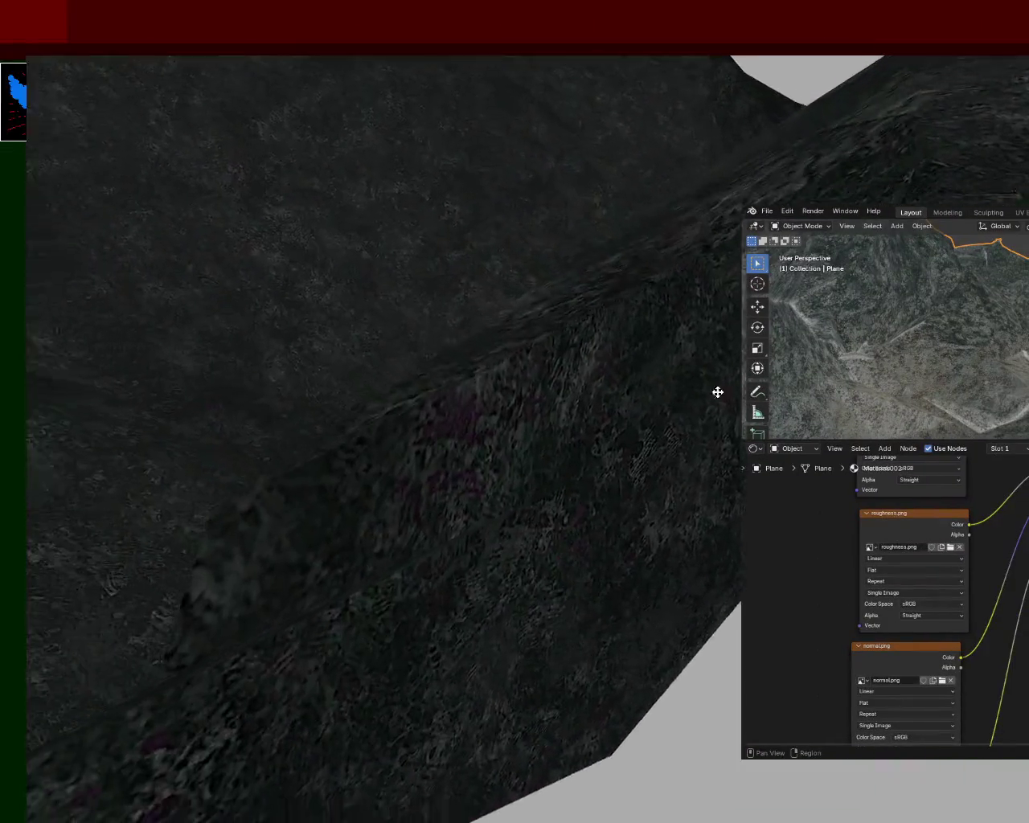
click(358, 796)
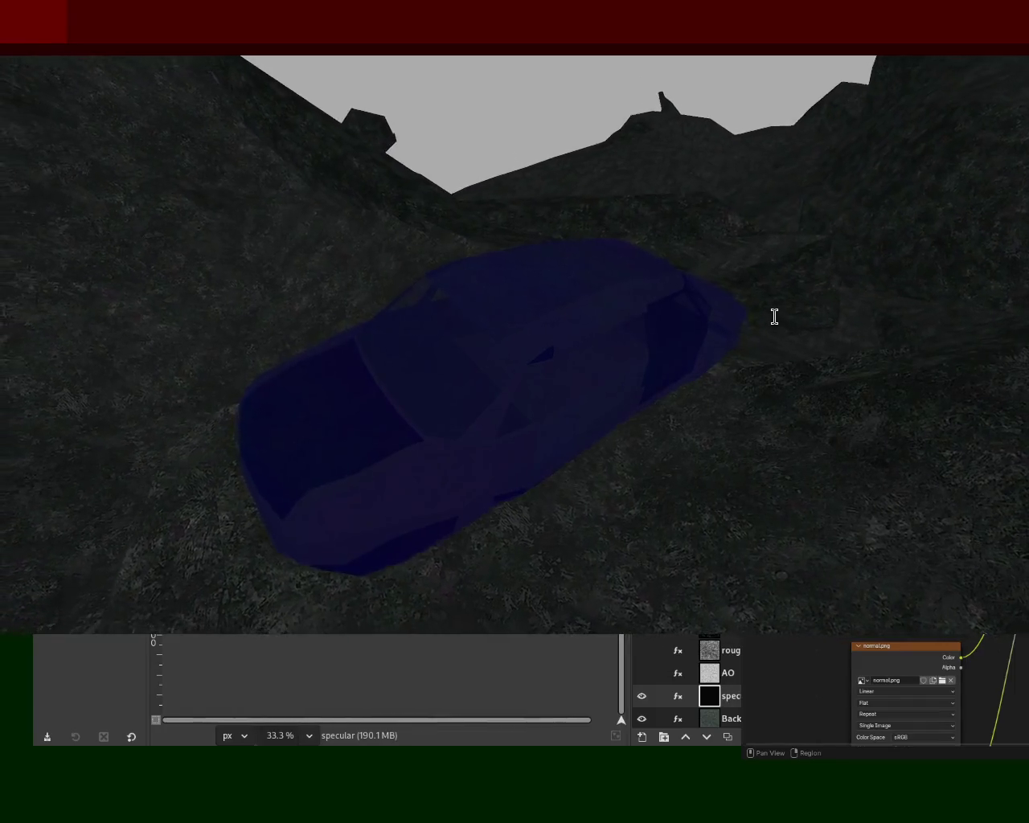
key(Escape)
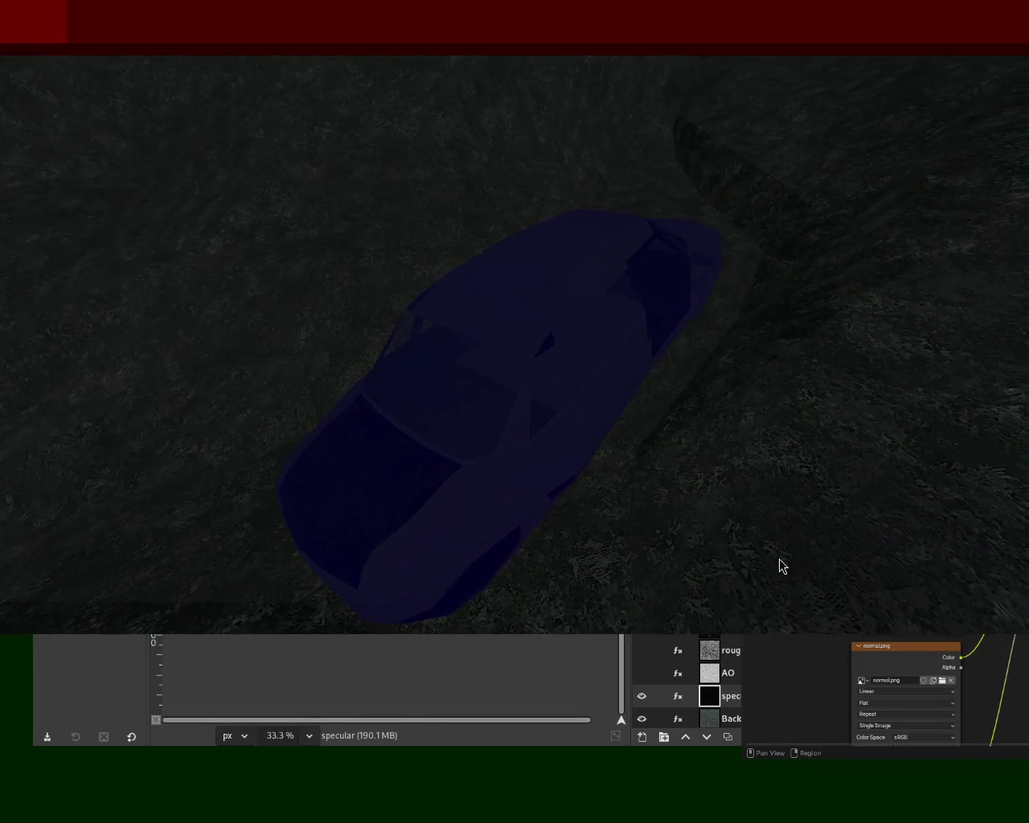
key(Escape)
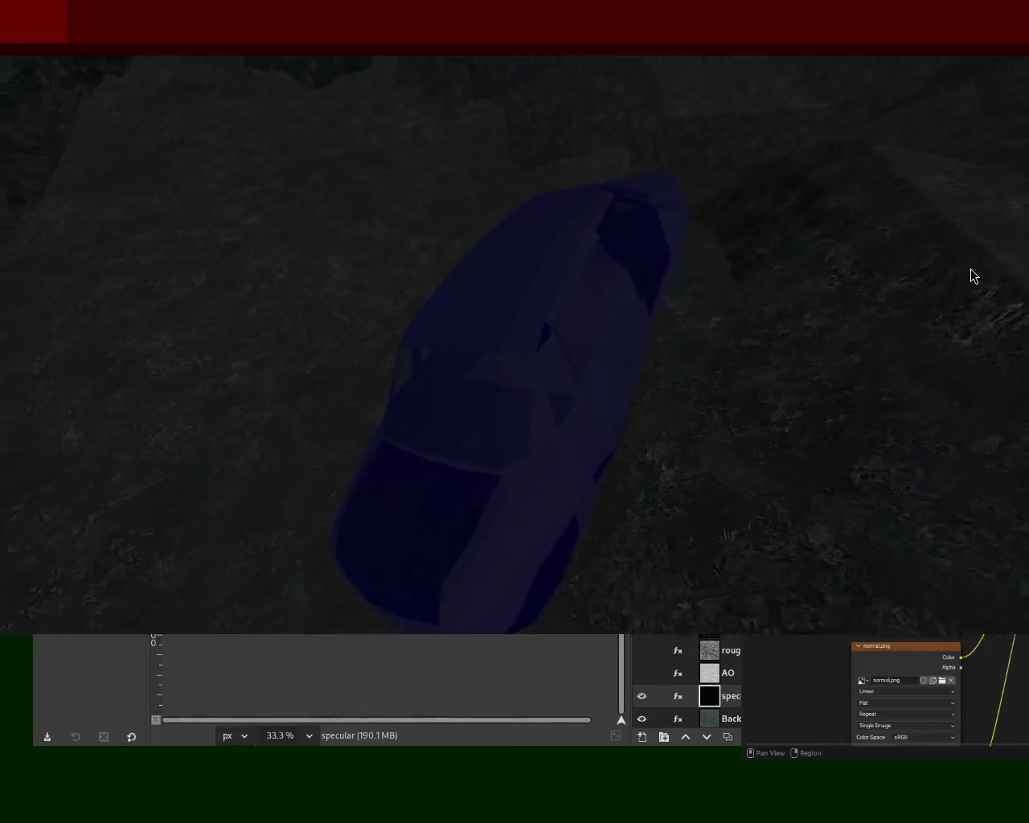
Focus the Panda3D window showing the blue car on the rocky terrain
click(859, 169)
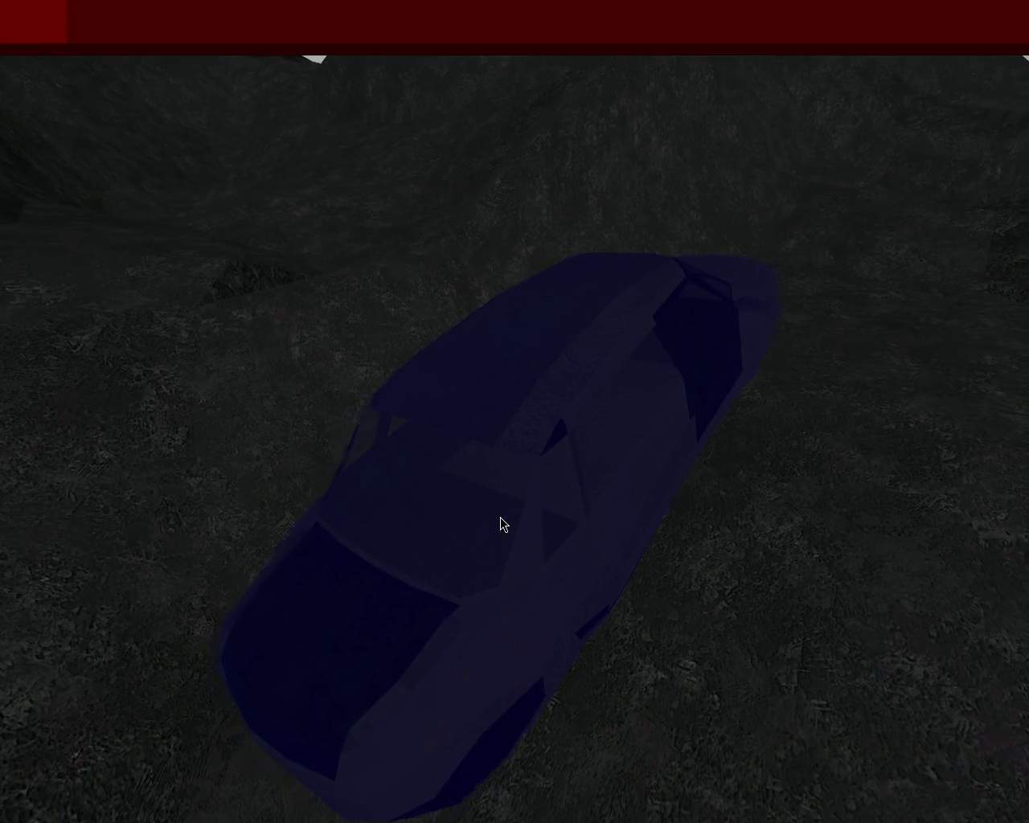
Turn the car left repeatedly so the terrain rotates around it
key(Left)
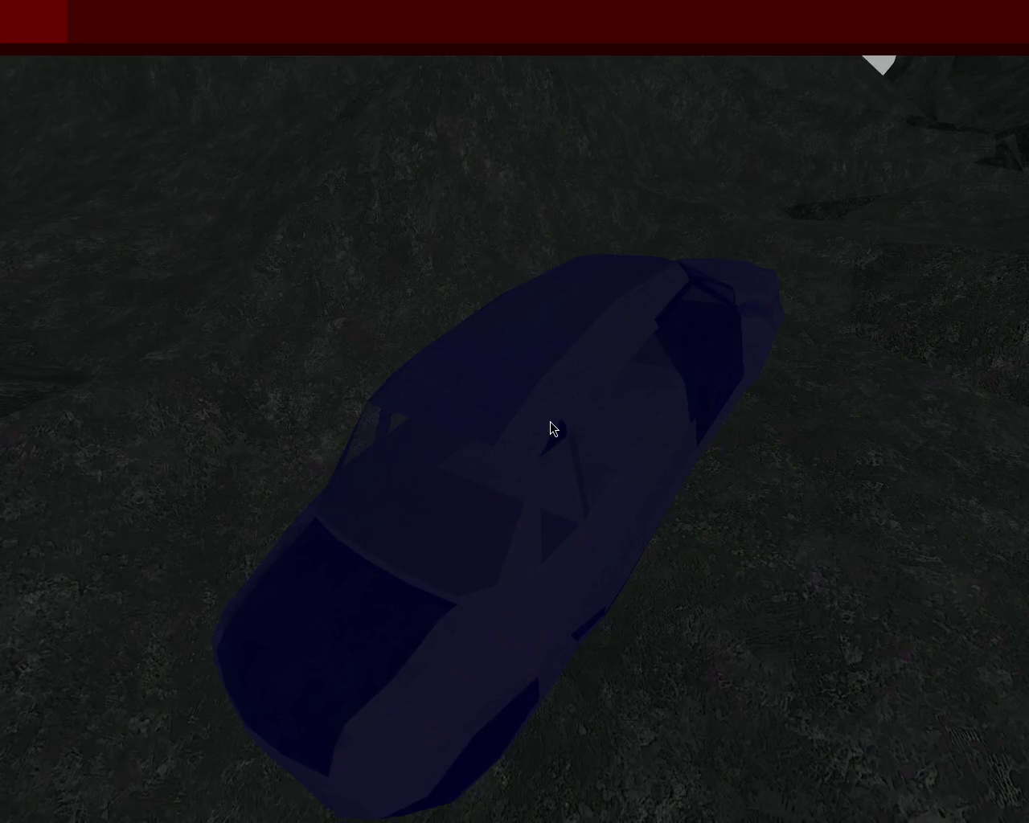
key(Left)
key(Left)
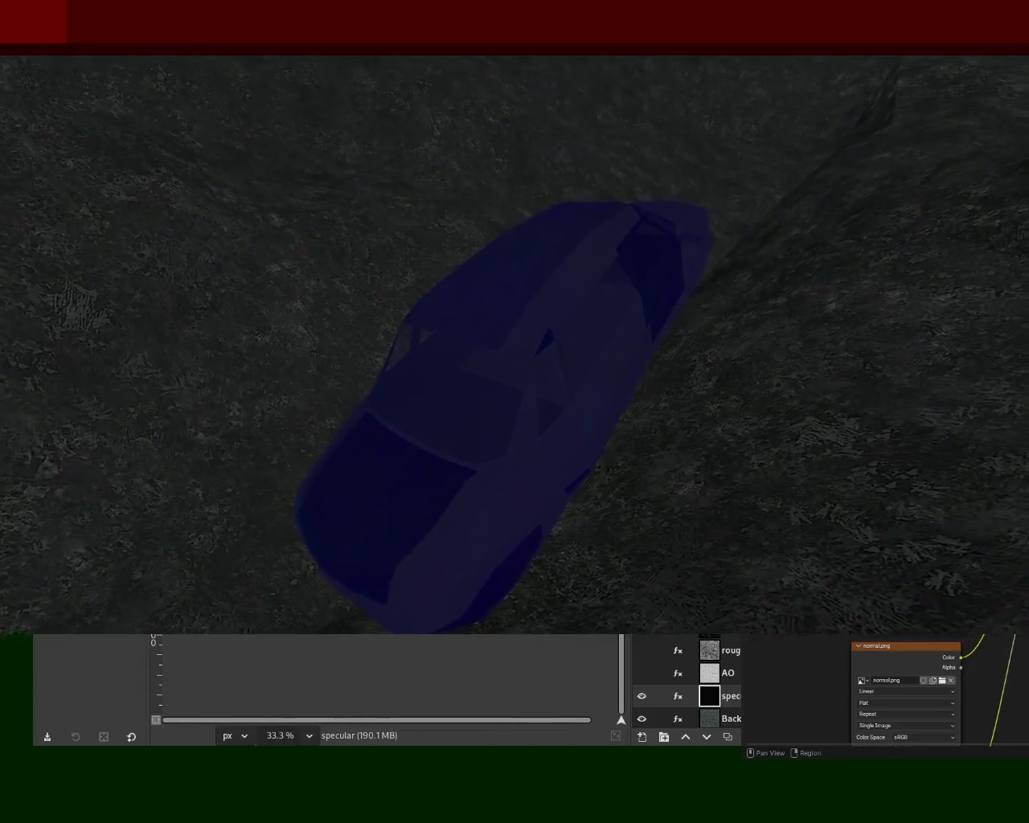
Close the running Panda3D car and terrain scene
key(Escape)
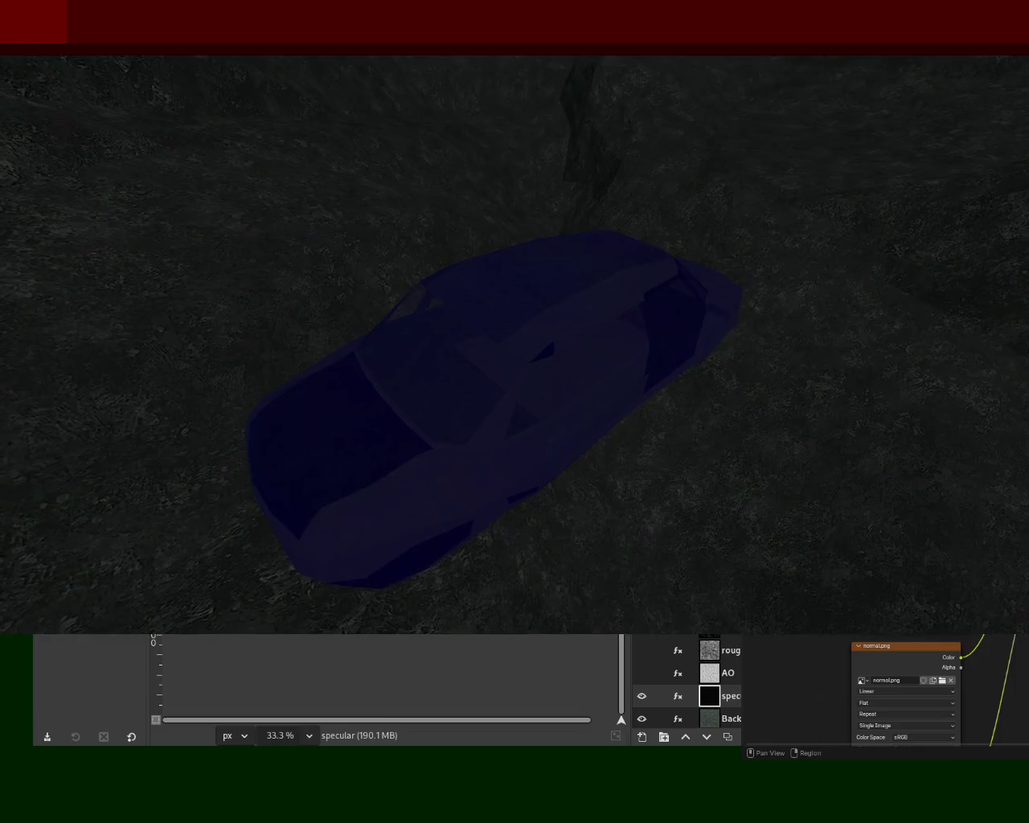
Quit the scene, rerun the previous script command, and close it after viewing
key(Escape)
key(Up)
key(Return)
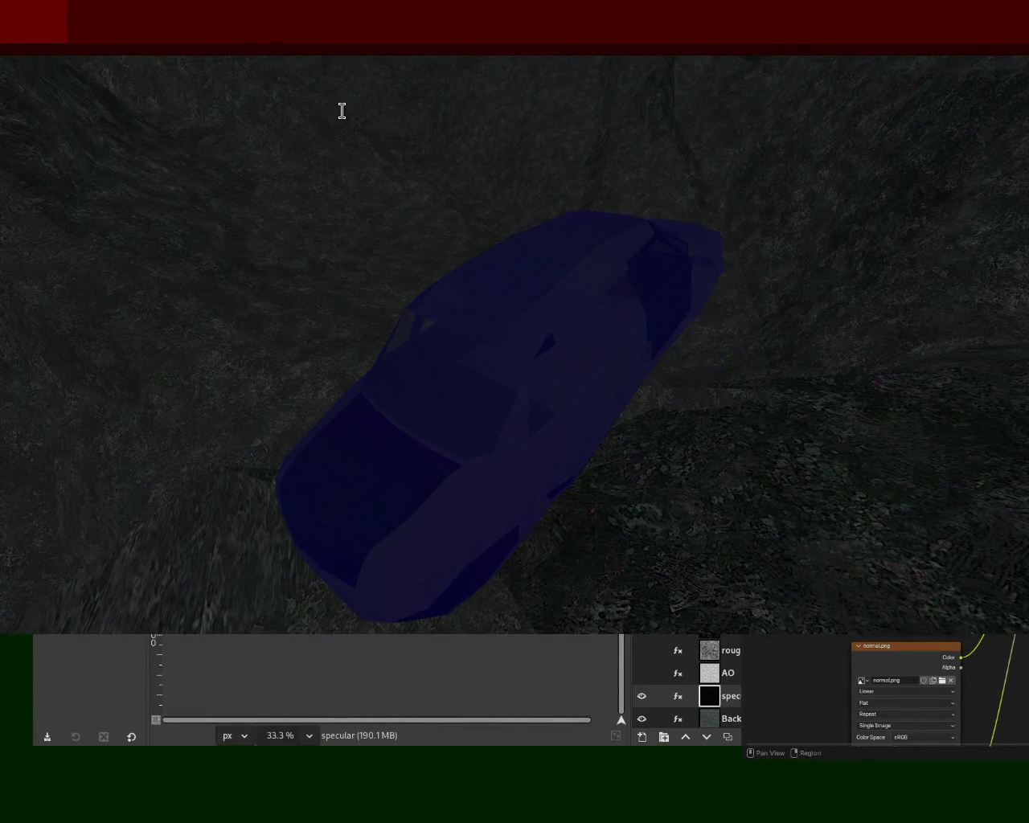
key(Escape)
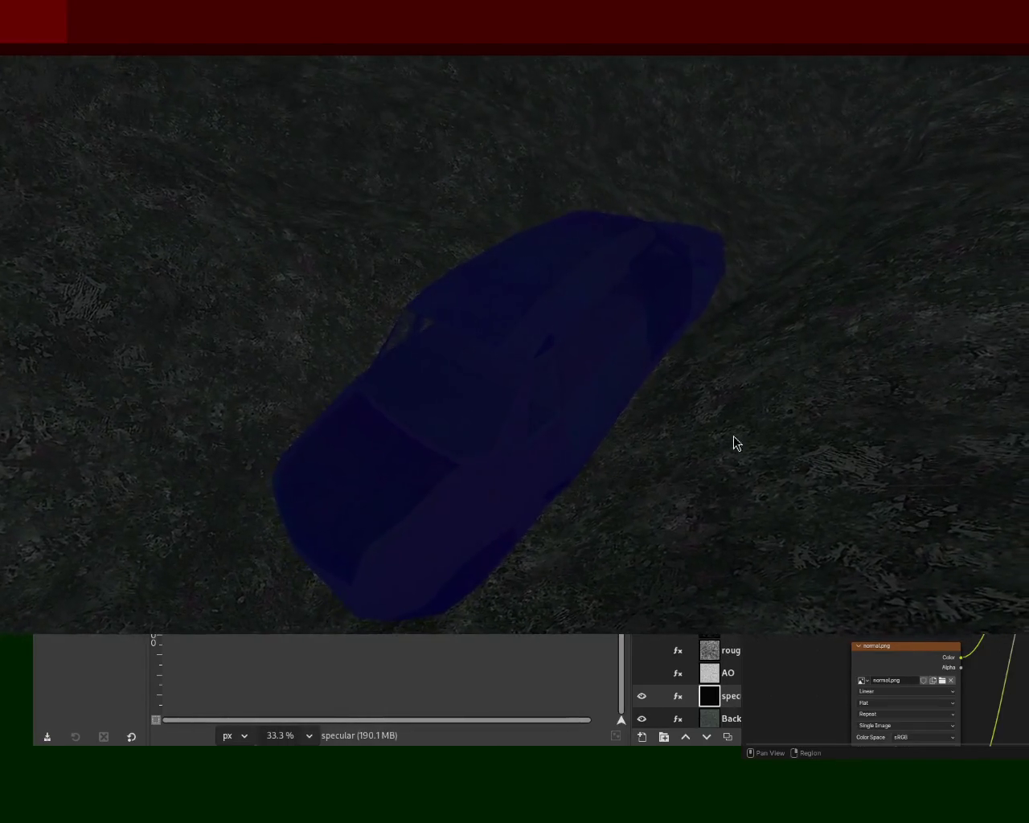
Quit the car scene to return to editing the script
key(Escape)
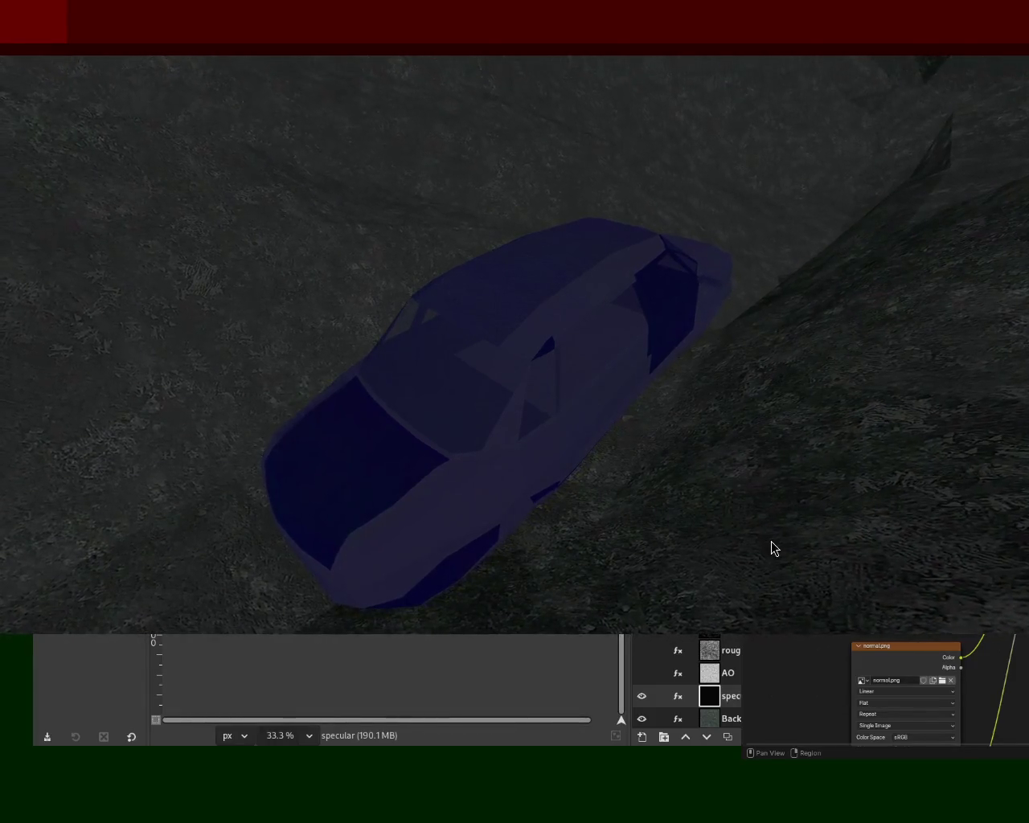
Close each rerun of the car-on-terrain scene while adjusting the code
key(Escape)
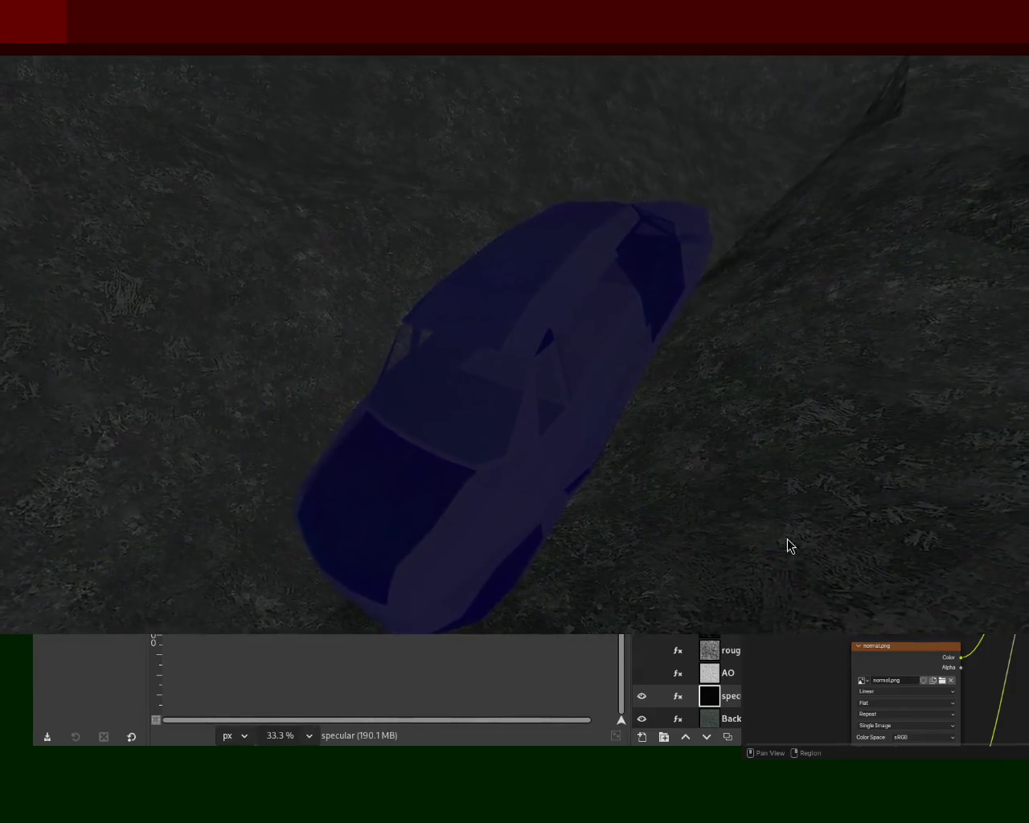
key(Escape)
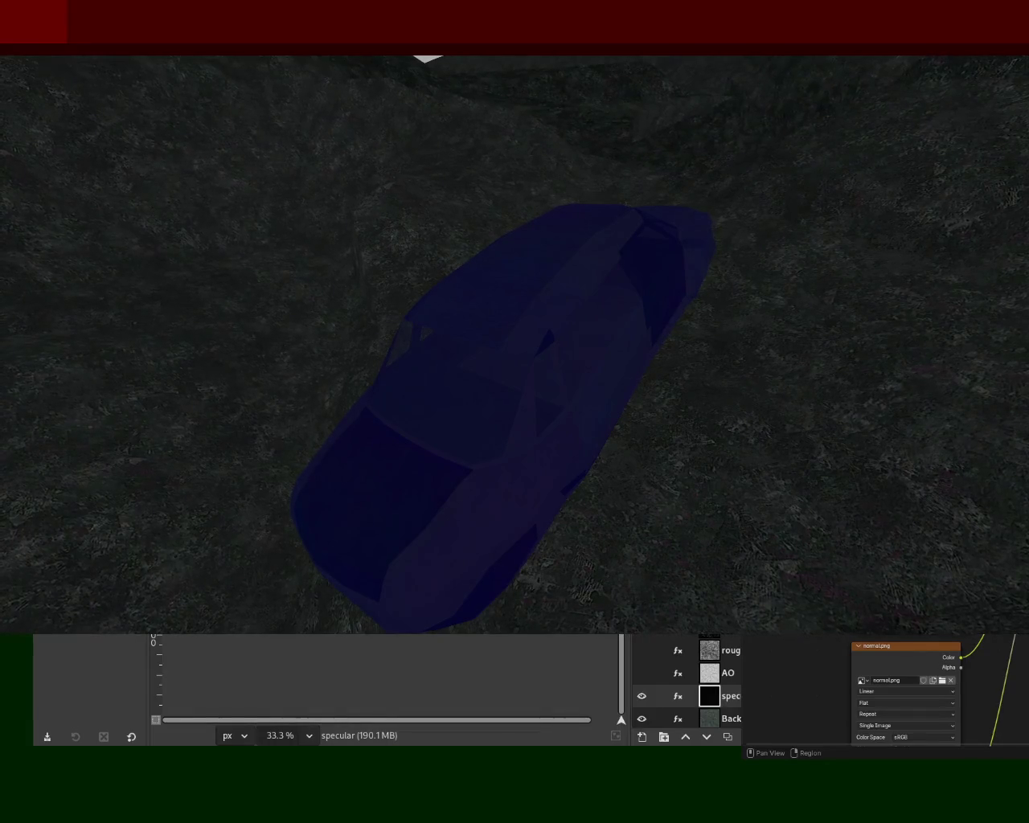
key(Escape)
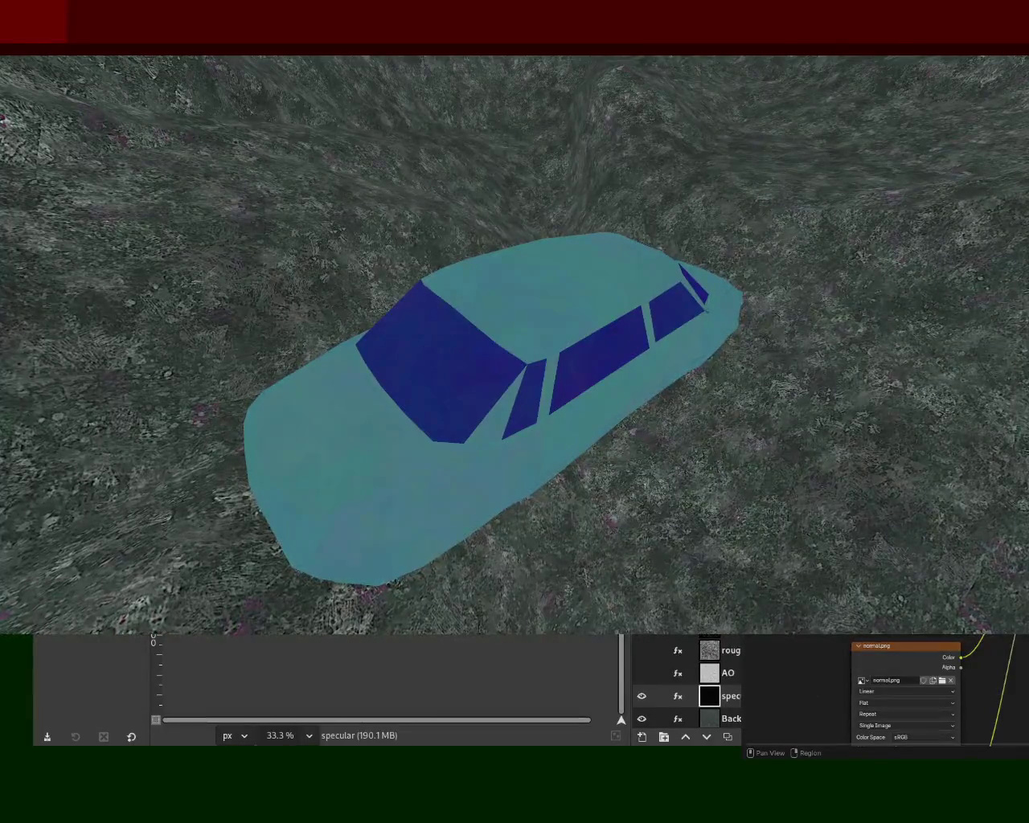
Inspect the car on the textured terrain across reruns, quitting each window
key(Escape)
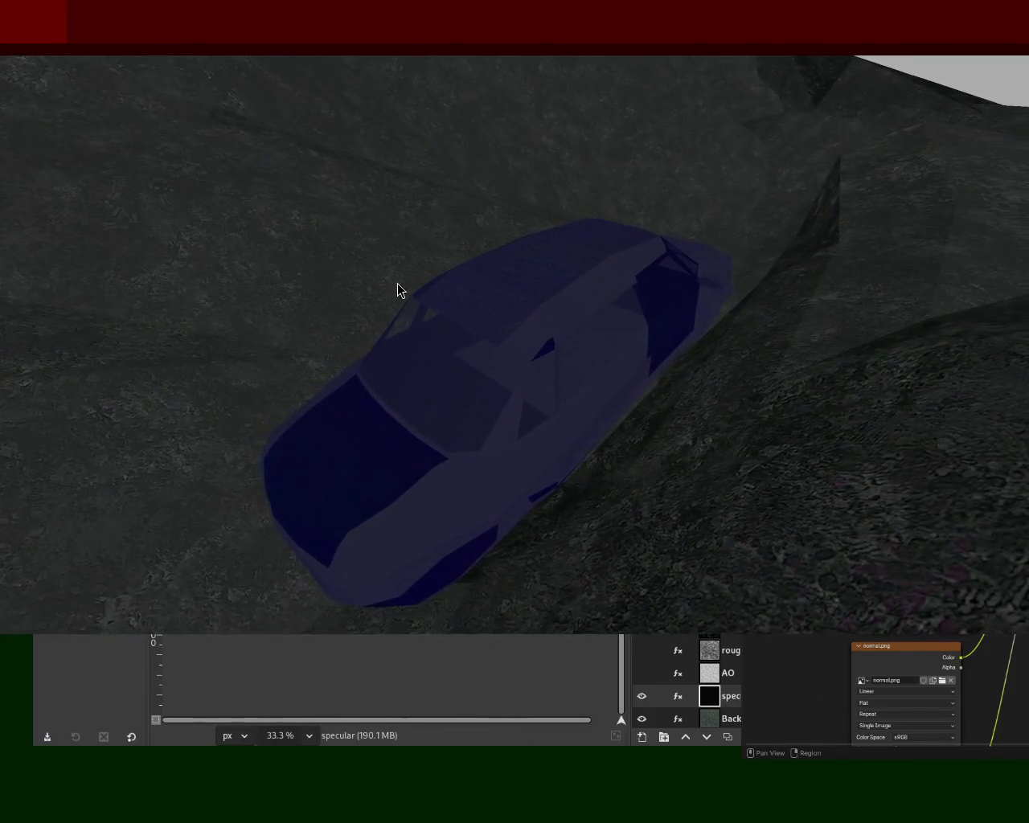
key(Escape)
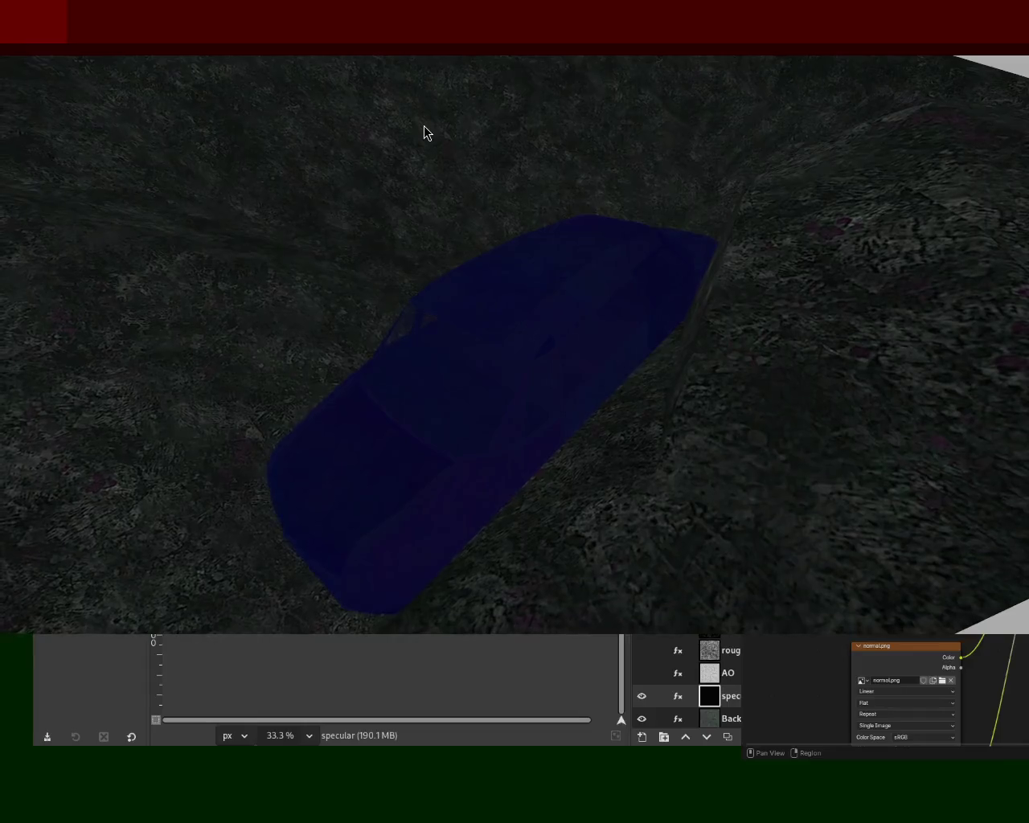
key(Escape)
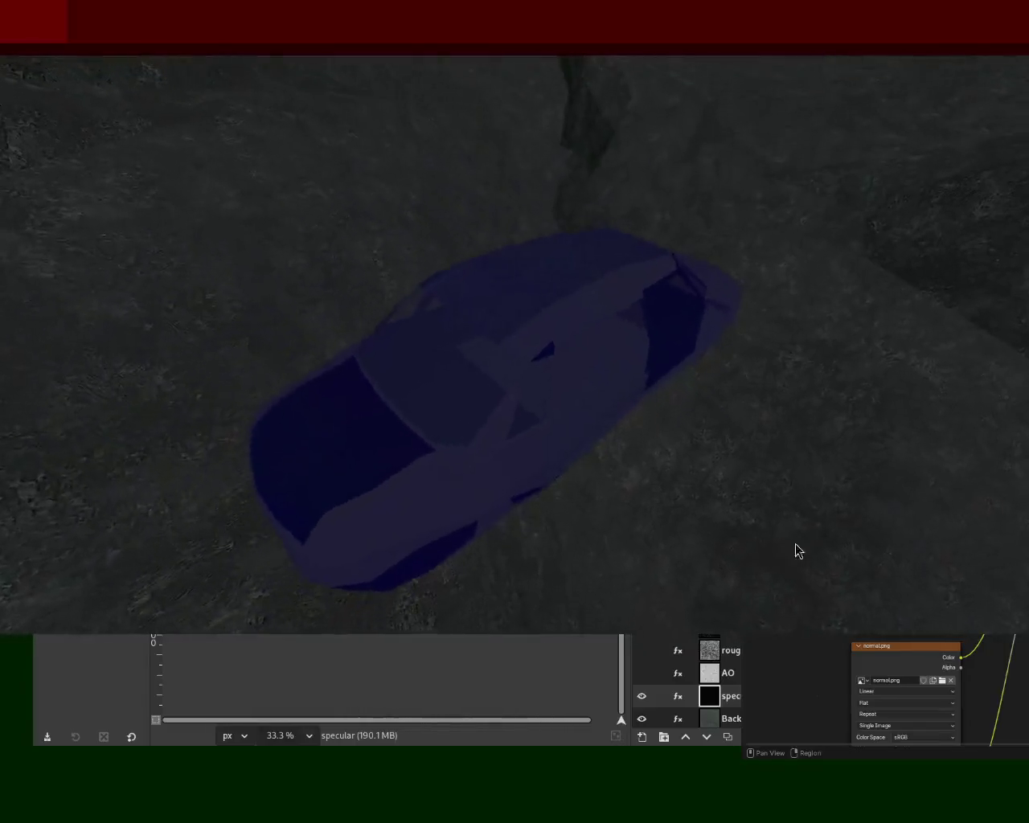
key(Escape)
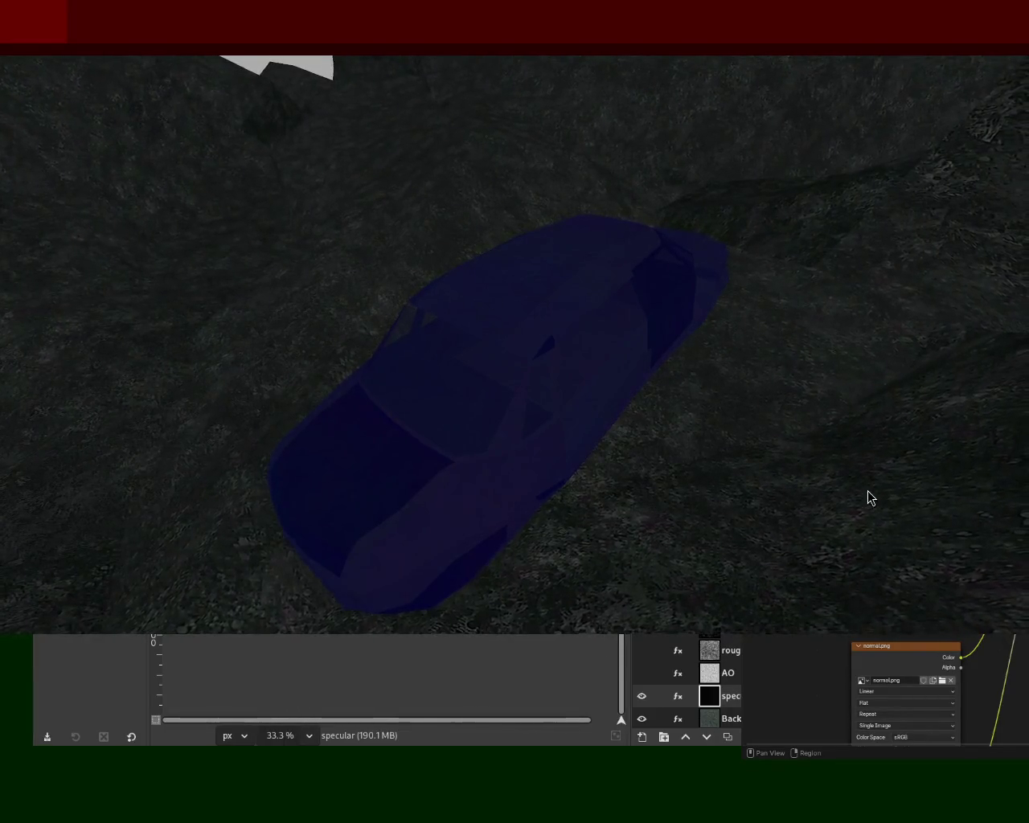
Close the textured terrain scene before relaunching the untextured version
key(Escape)
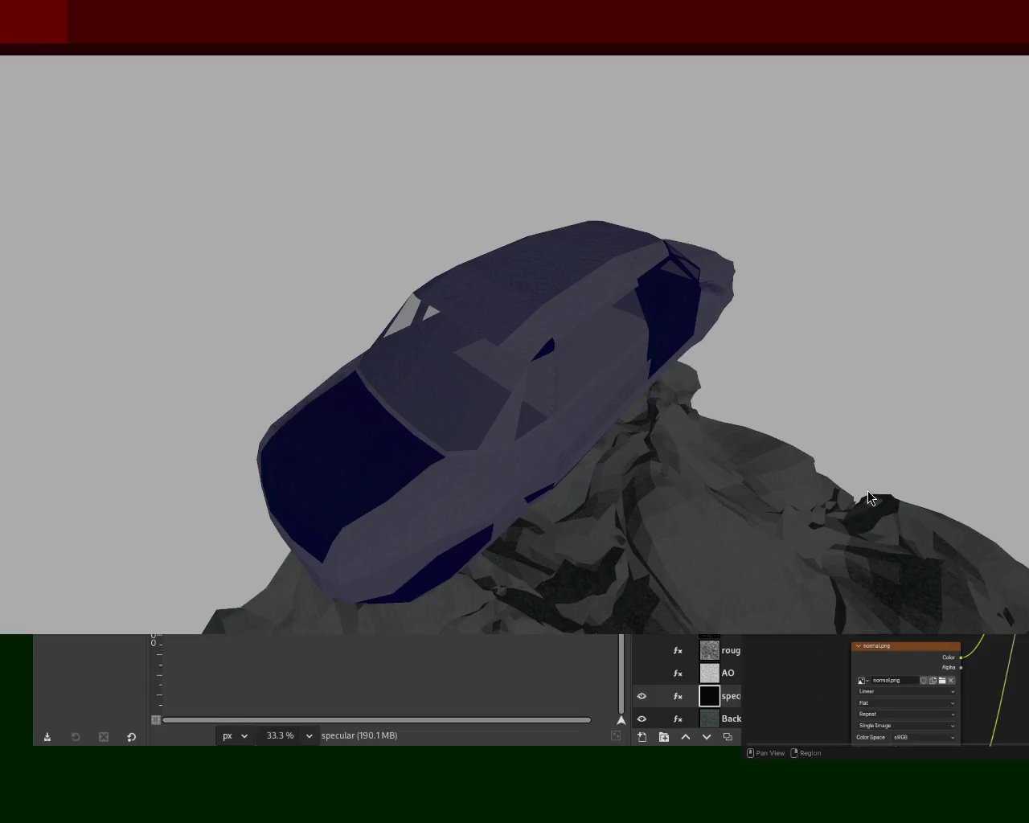
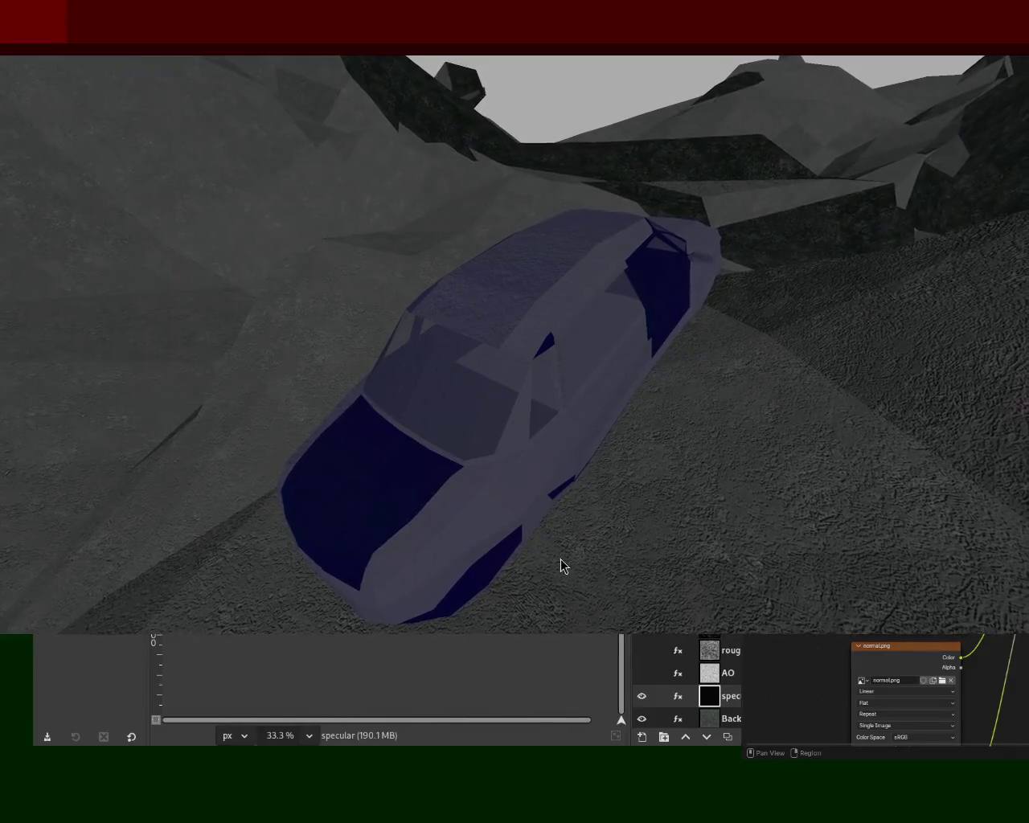
Close the running car scene preview to return to the desktop for terrain texture edits
key(Escape)
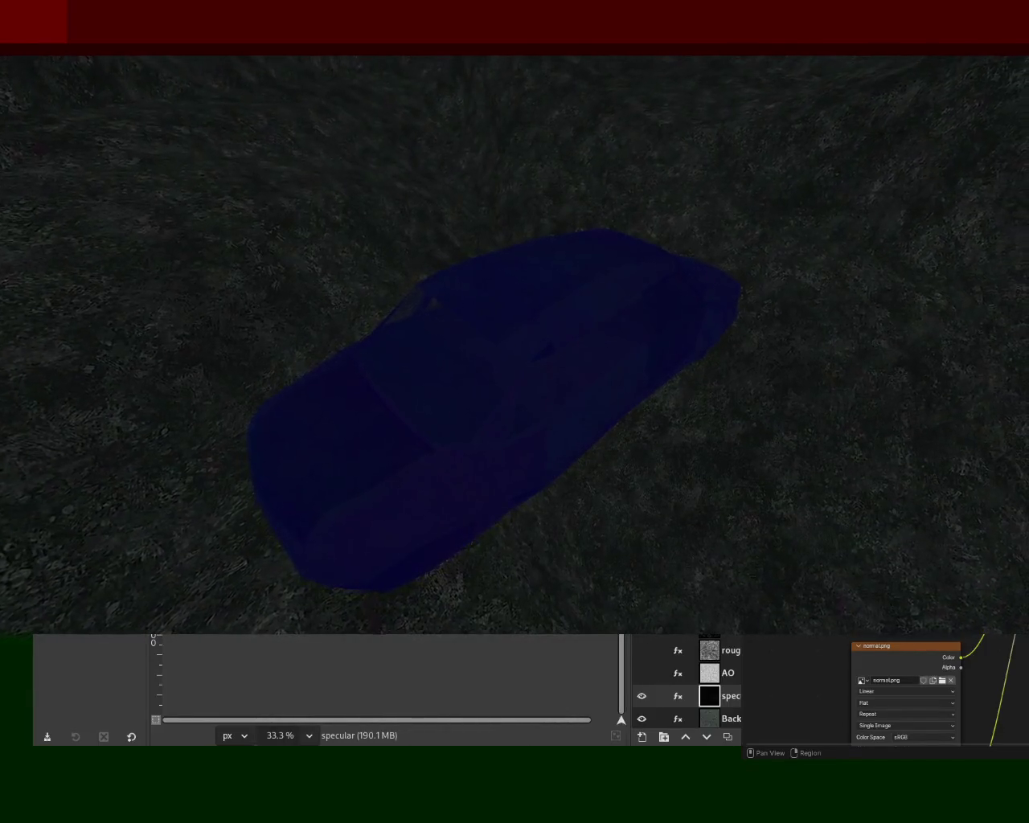
key(Escape)
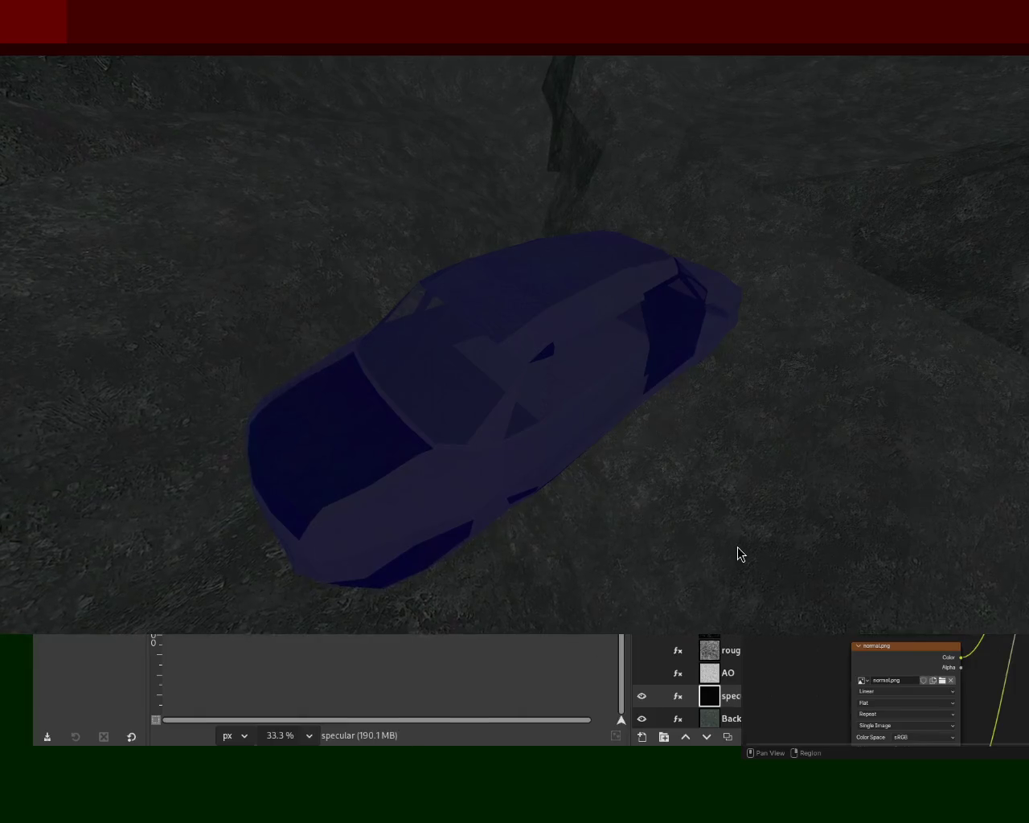
key(Escape)
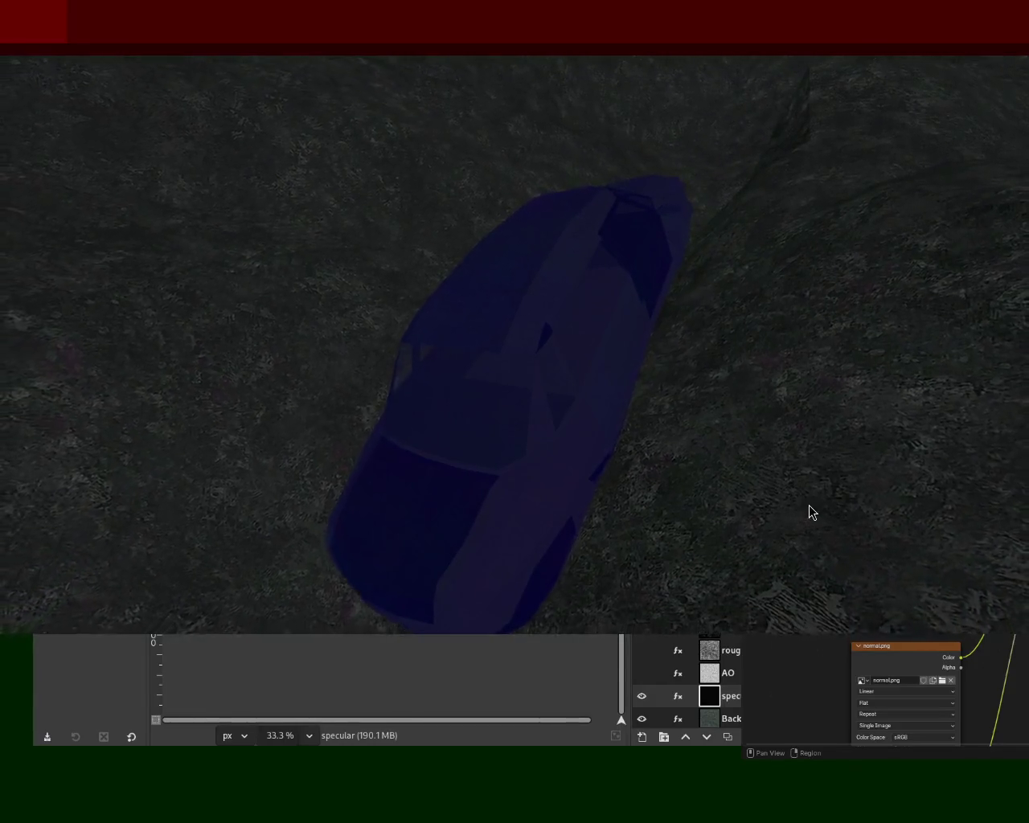
key(Escape)
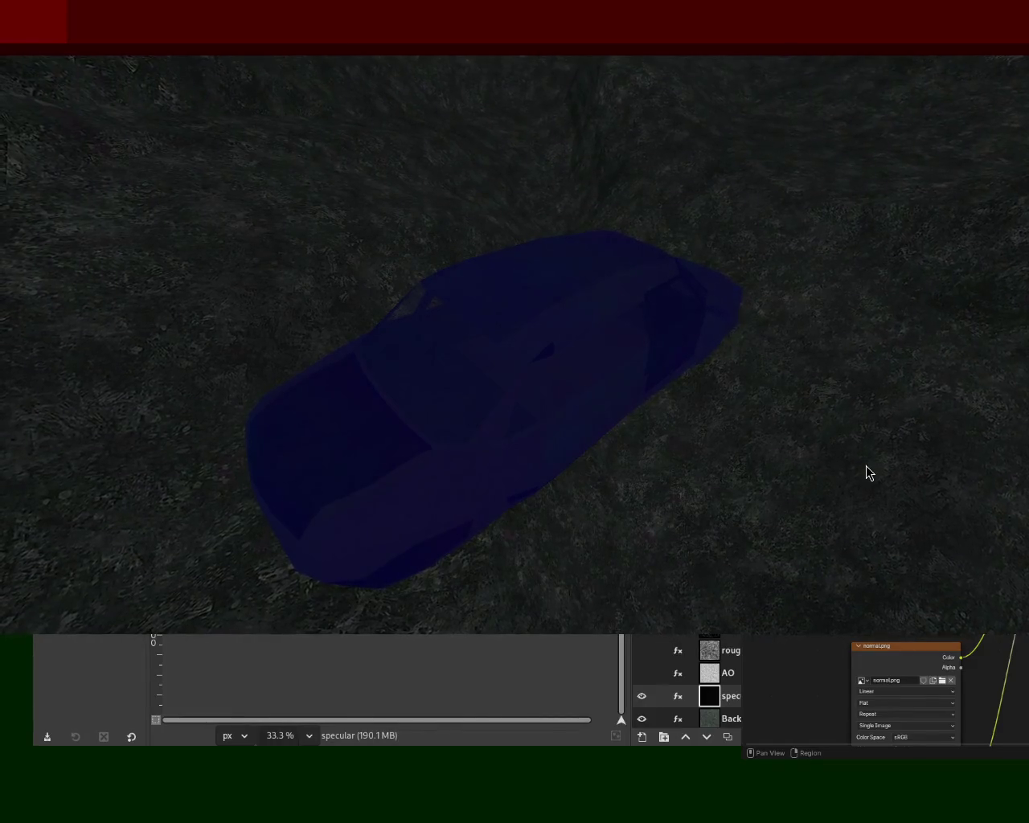
key(Escape)
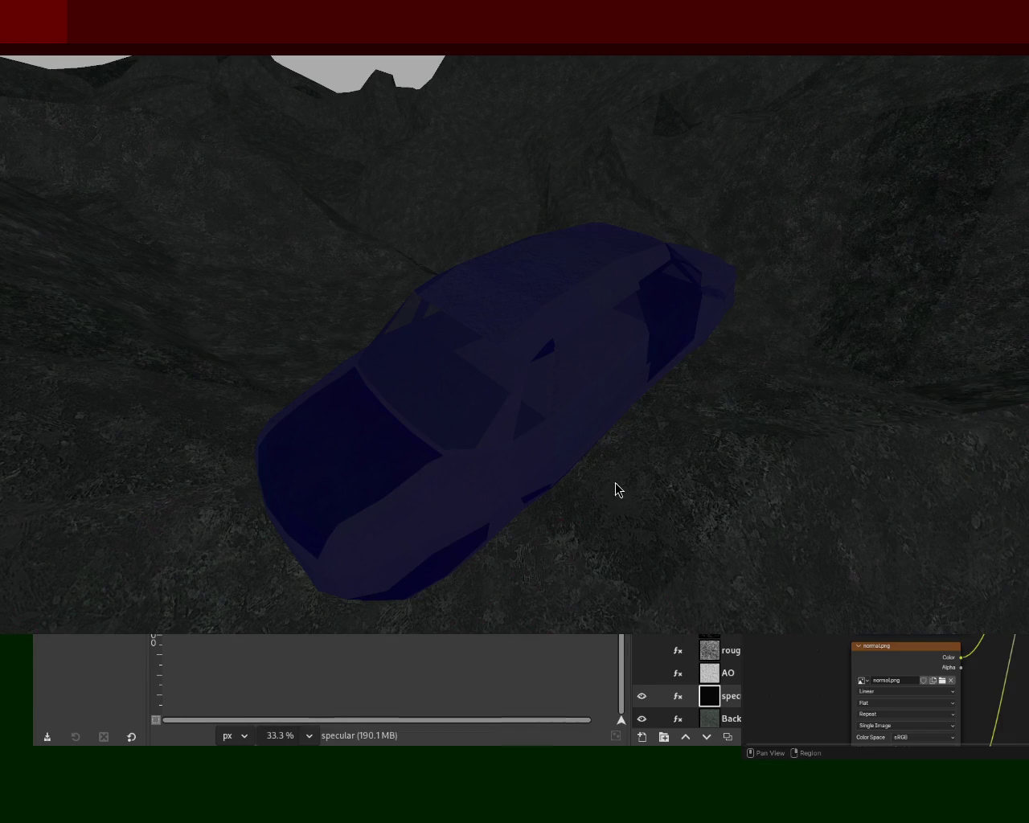
Close the old scene, then drive the car forward across the reworked rocky terrain
key(Escape)
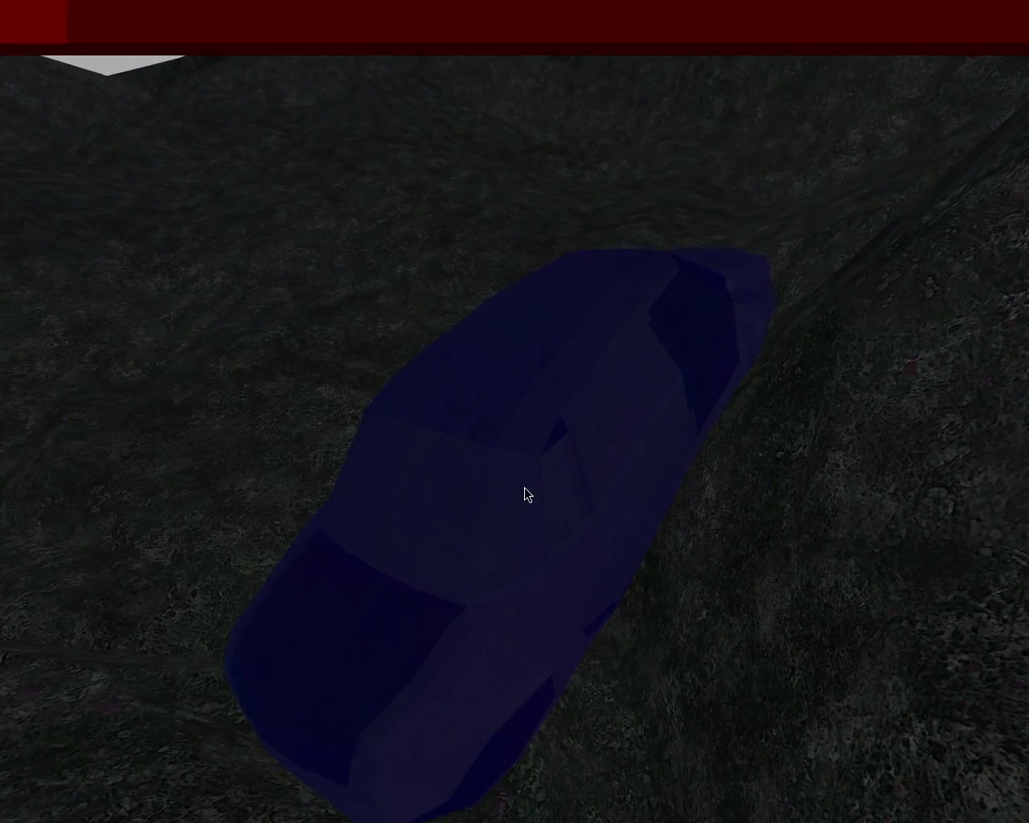
key(Up)
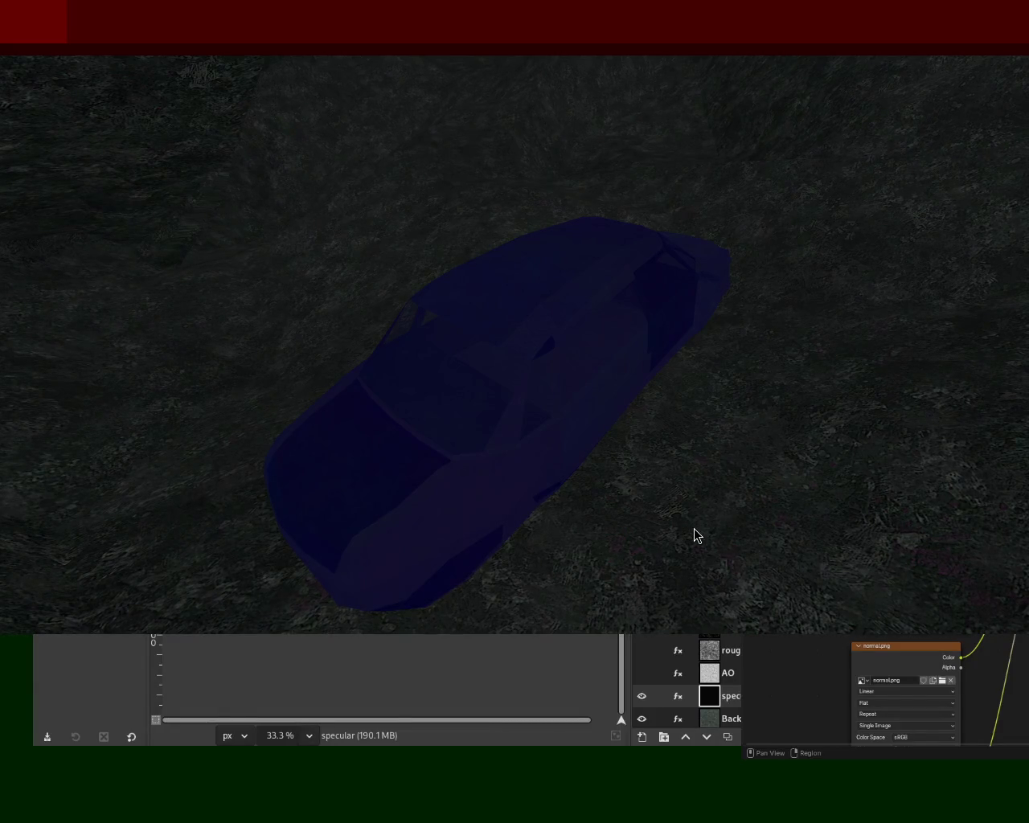
Close the car scene and move the game window down-right to reveal GIMP behind it
key(Escape)
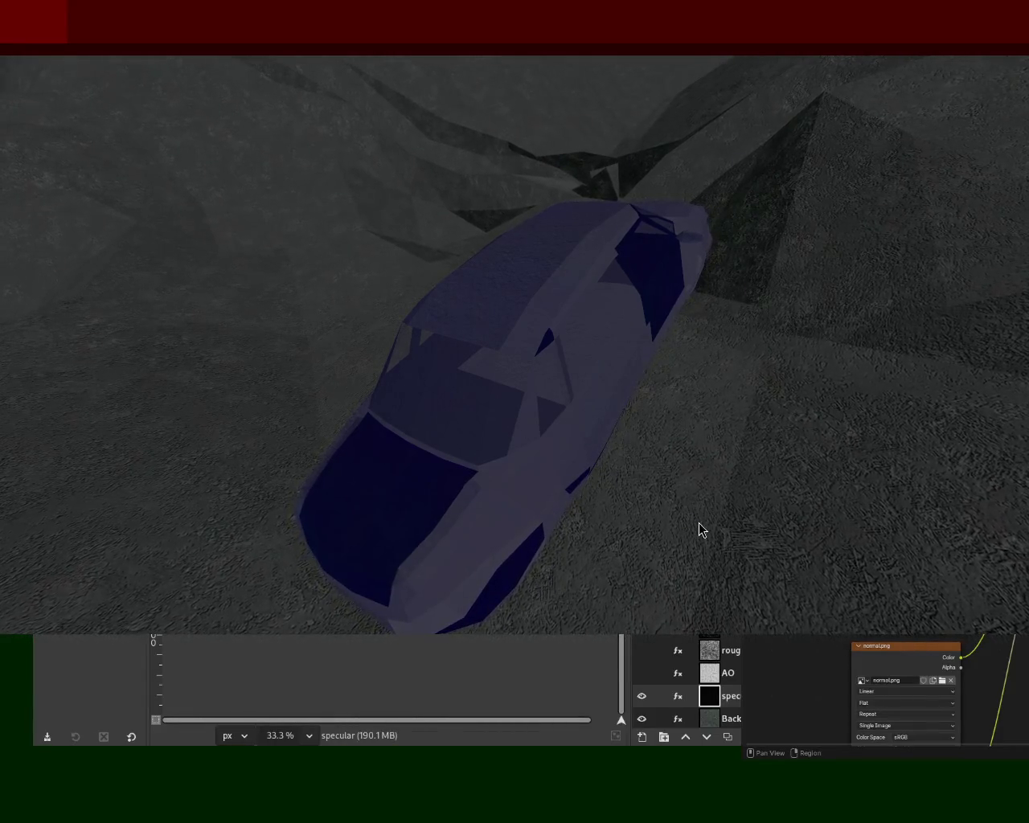
key(Escape)
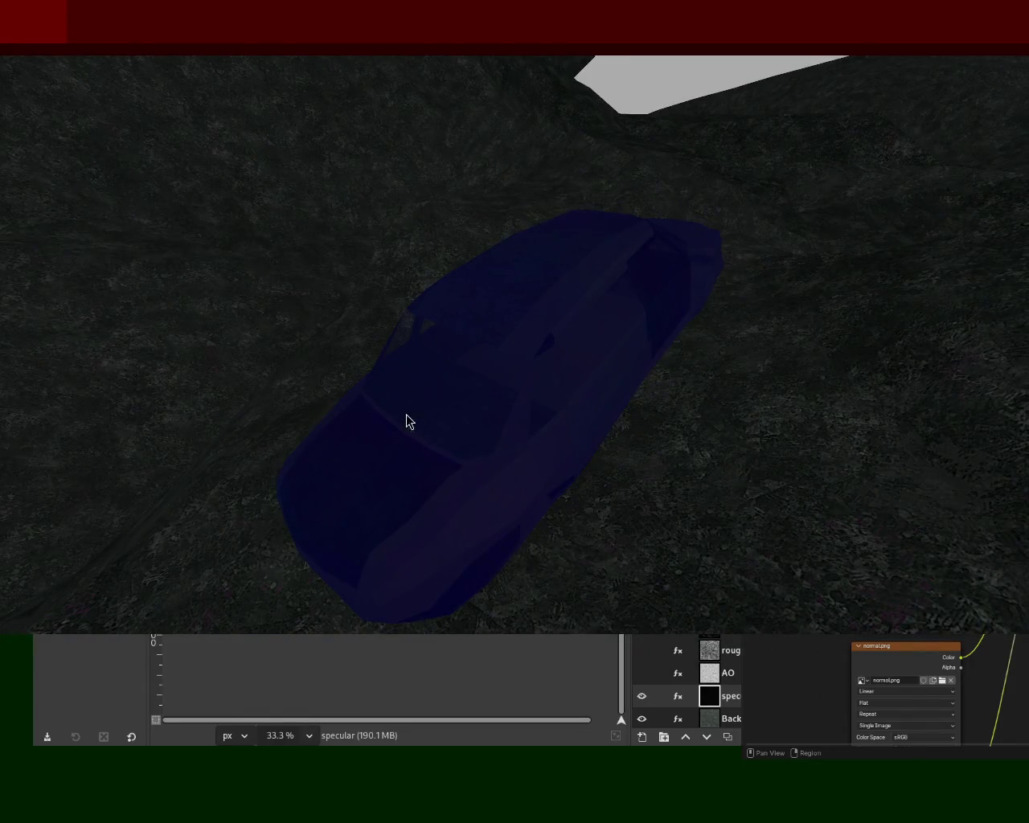
mouse_move(440, 268)
mouse_down()
mouse_move(490, 448)
mouse_move(465, 556)
mouse_up()
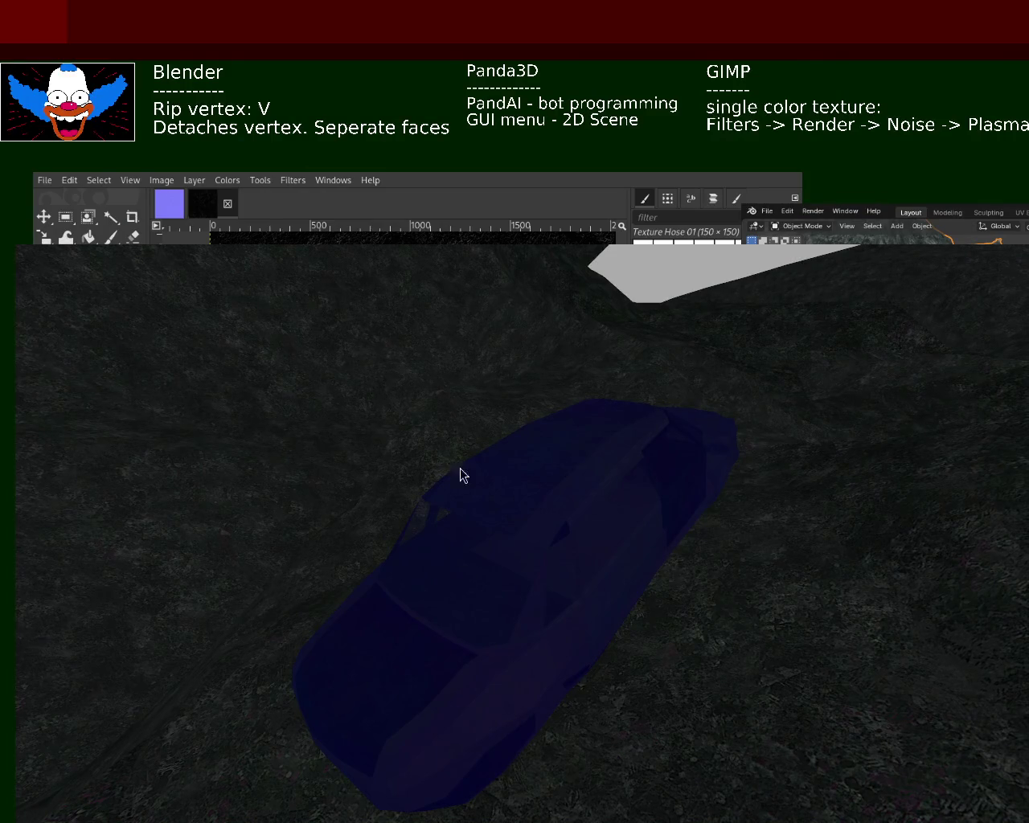